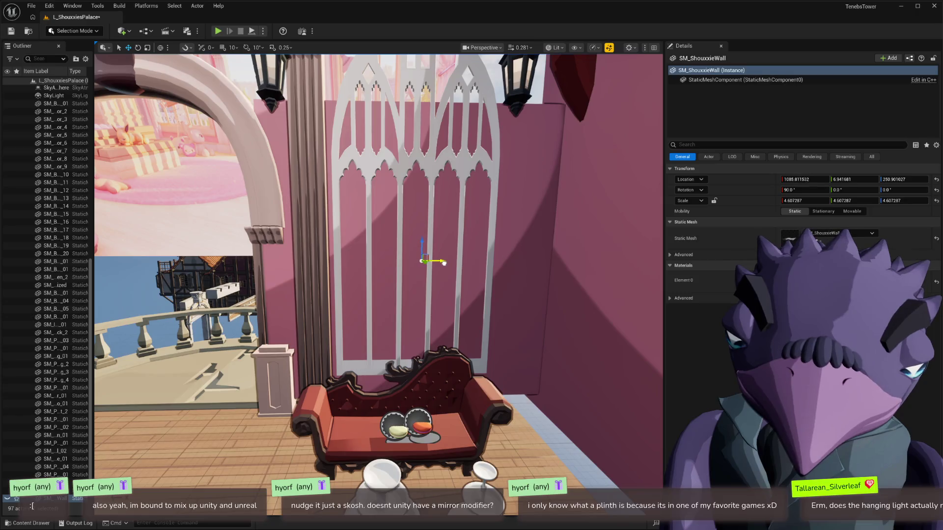
Slide the pink wall piece left along X, undoing an accidental duplicate
mouse_move(498, 271)
mouse_down()
mouse_move(315, 253)
mouse_move(374, 251)
mouse_up()
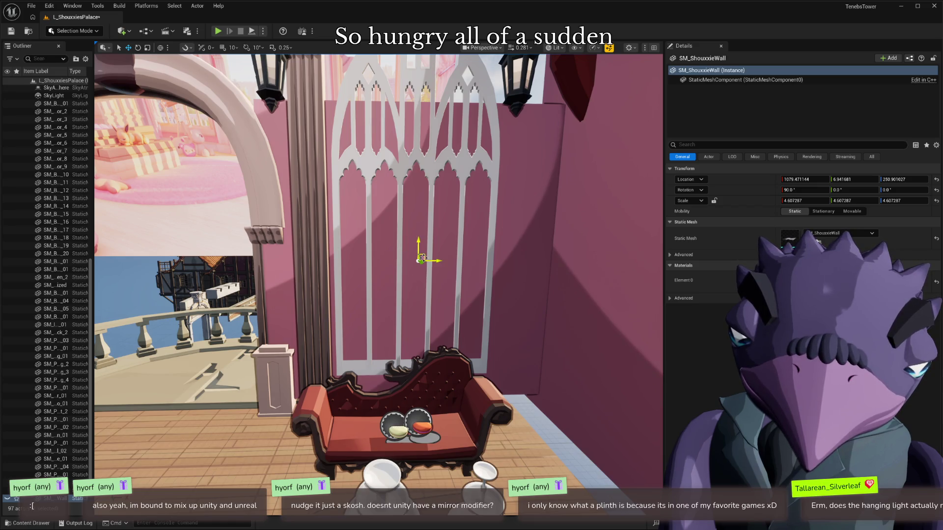
drag(422, 258, 395, 194)
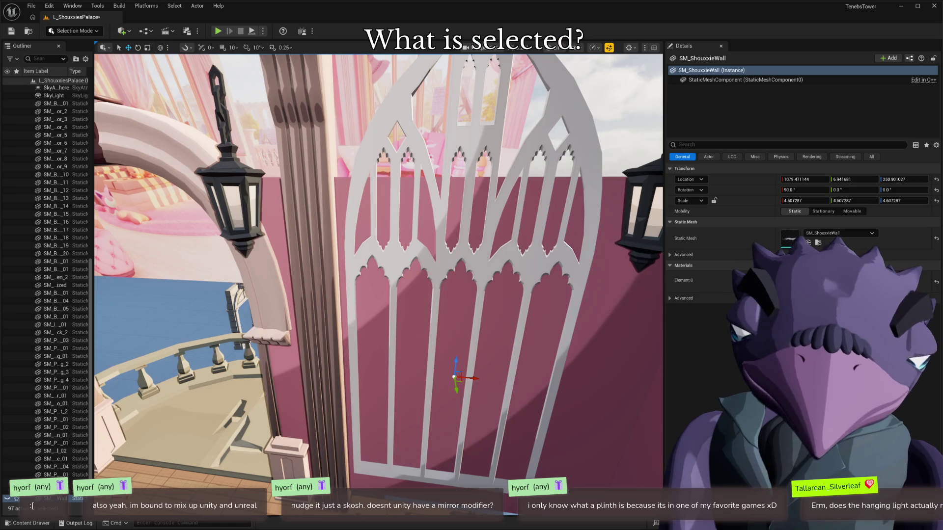
mouse_move(454, 376)
mouse_down()
mouse_move(463, 386)
mouse_move(412, 331)
mouse_move(540, 331)
mouse_move(431, 339)
mouse_move(435, 284)
mouse_up()
key(ctrl+z)
key(ctrl+z)
Scale the wall down so it fits behind the Gothic window frame, then open the Content Drawer
key(e)
key(r)
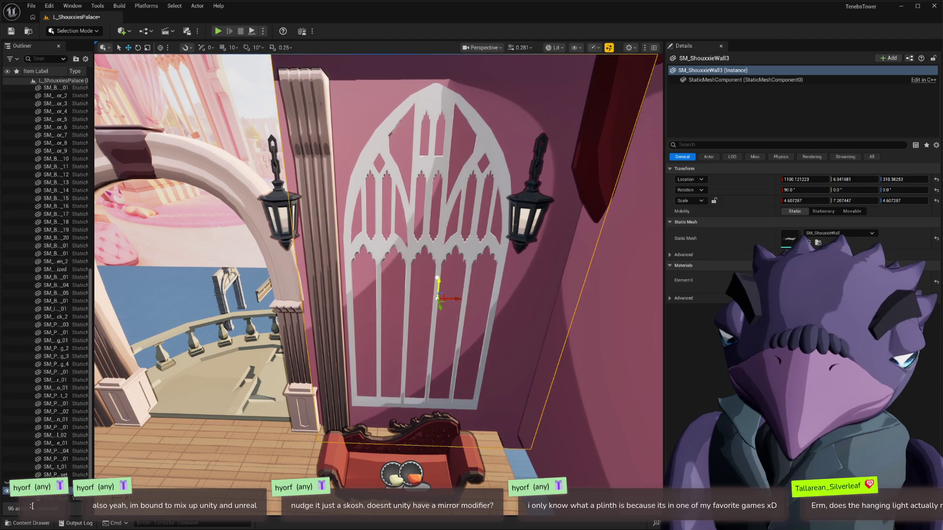
key(e)
key(r)
drag(435, 317, 438, 299)
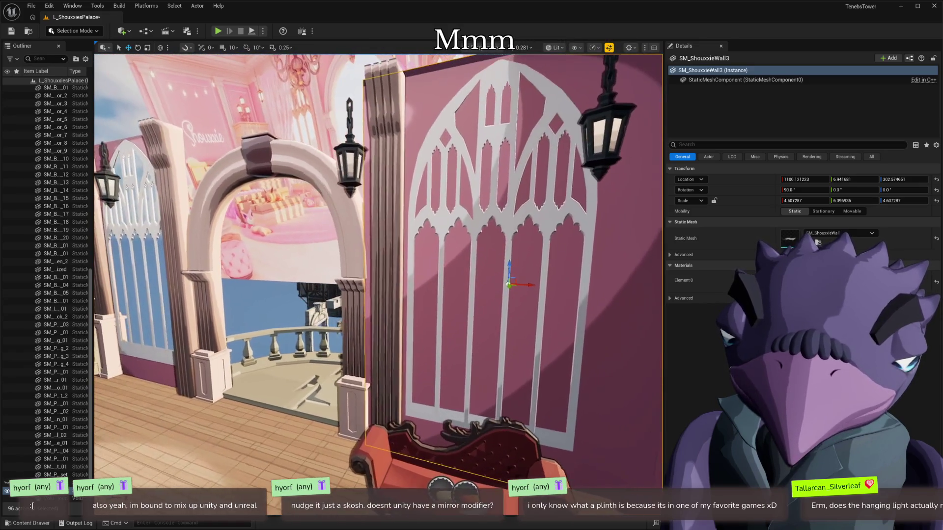
key(ctrl+space)
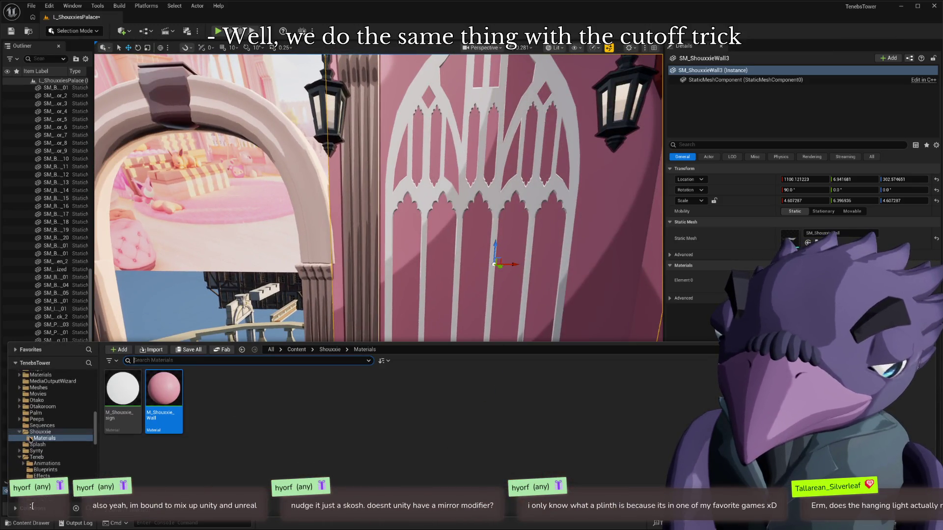
Search all folders for 'cutotu' and drag the shouxxie_window_cutoff mesh in front of the couch
scroll(42, 383, up, 10)
click(42, 377)
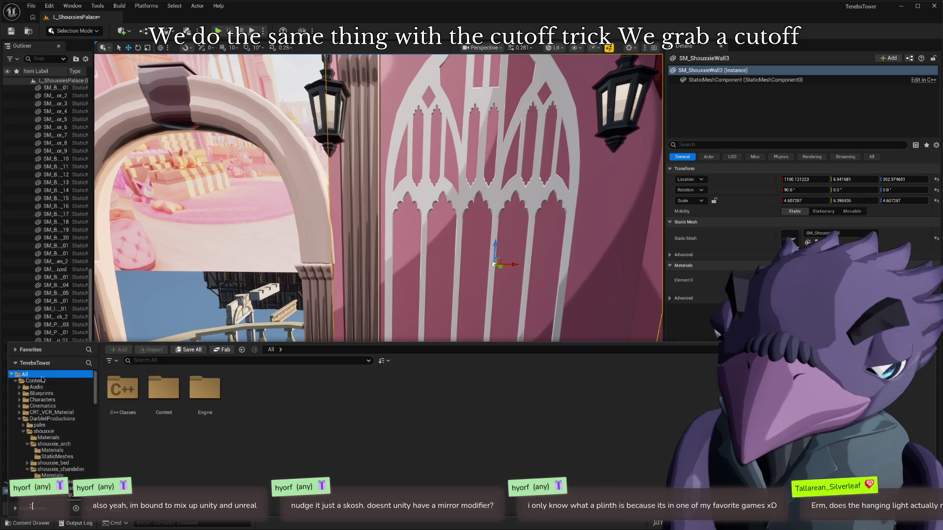
click(222, 361)
text(cutotu)
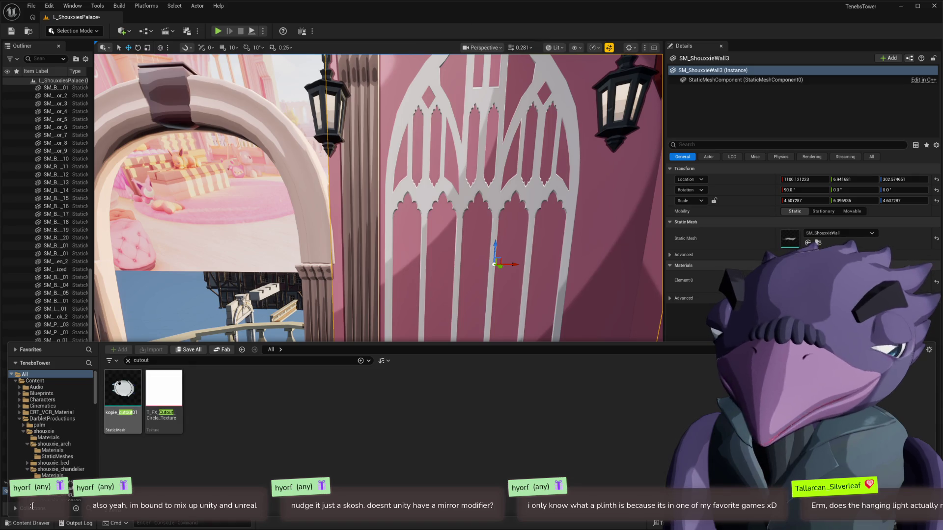
click(127, 396)
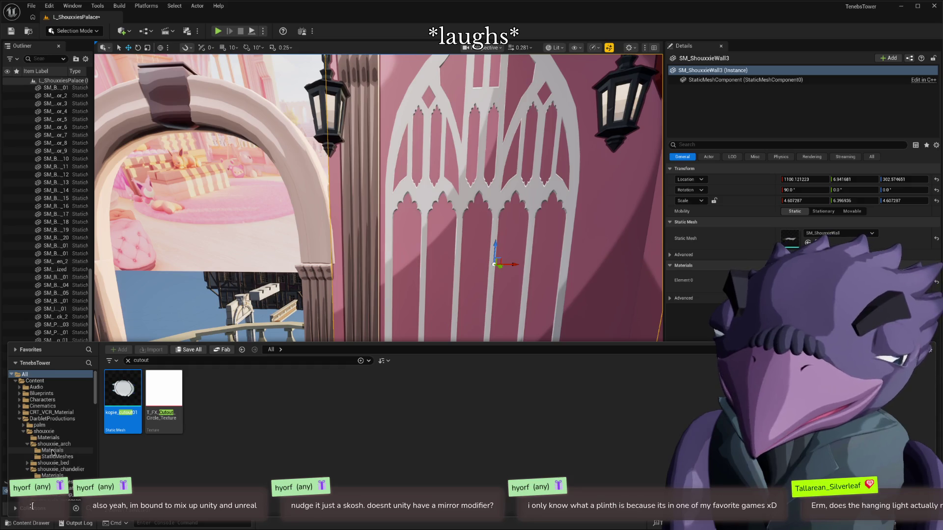
scroll(53, 452, down, 5)
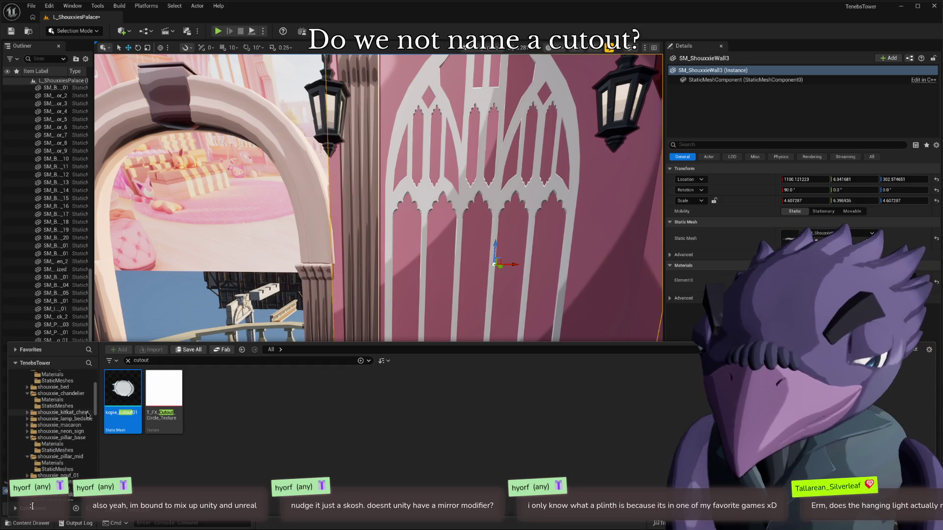
scroll(58, 439, down, 3)
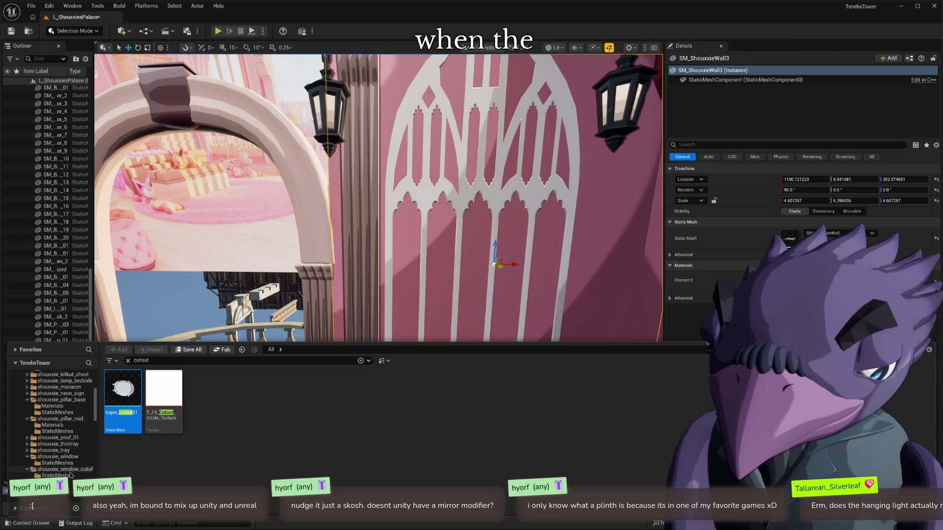
click(65, 469)
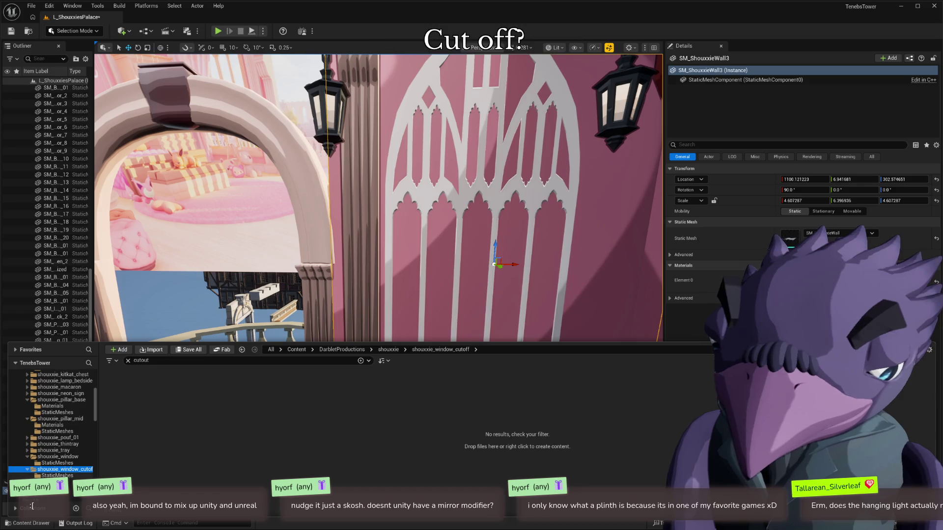
click(57, 475)
click(128, 360)
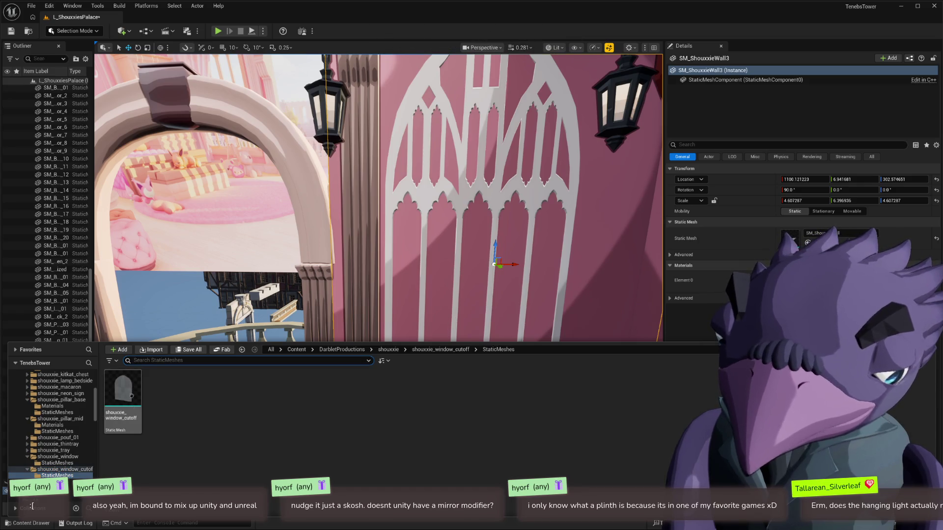
mouse_move(132, 396)
mouse_down()
mouse_move(185, 326)
mouse_move(398, 417)
mouse_up()
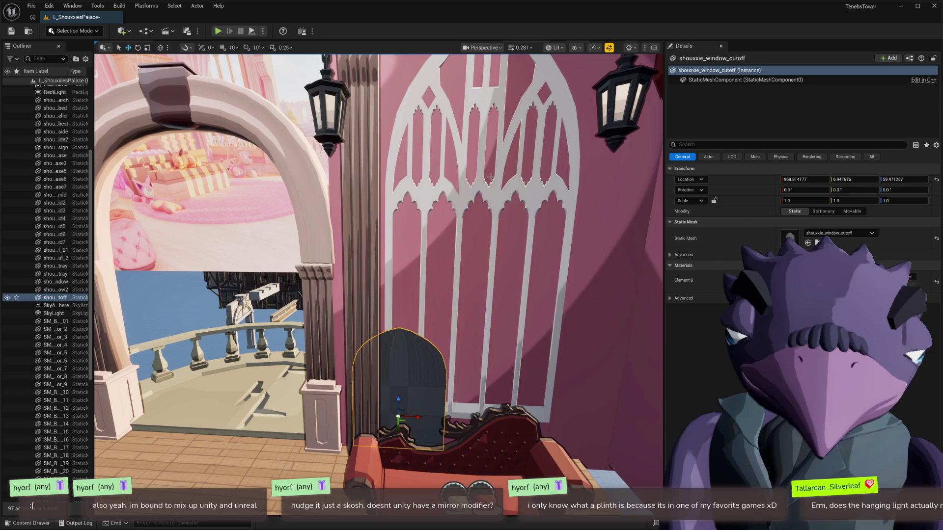
Copy shouxxie_window2's transform onto the window cutoff and add the pink wall to the selection
click(487, 344)
right_click(727, 170)
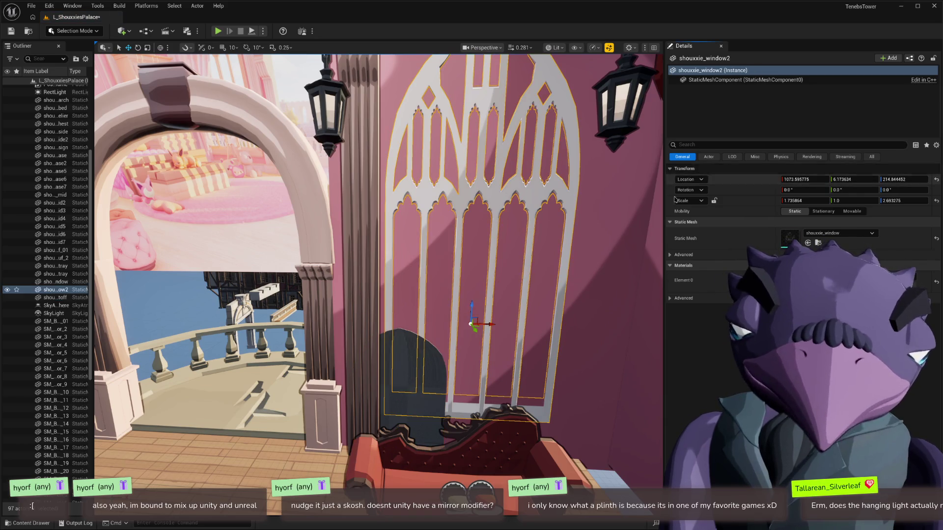
key(ctrl+z)
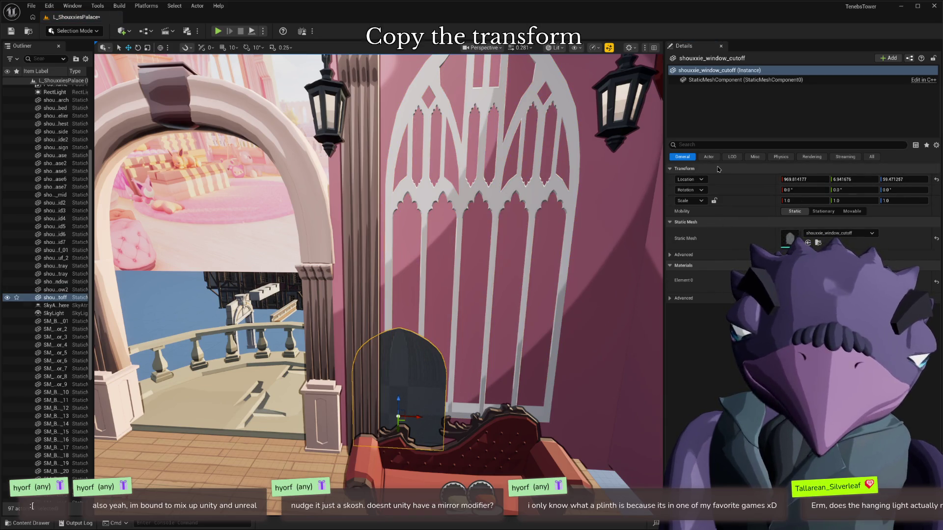
shift+click(715, 171)
key(f)
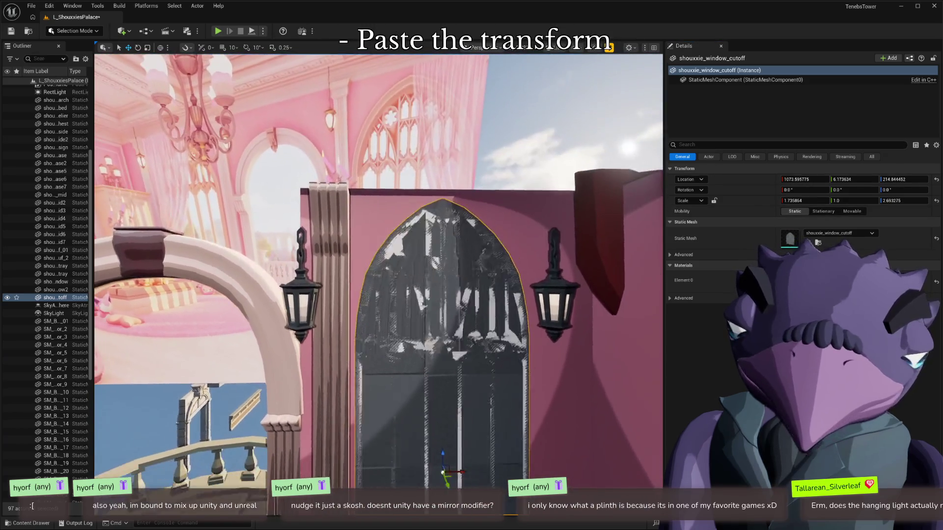
ctrl+click(546, 208)
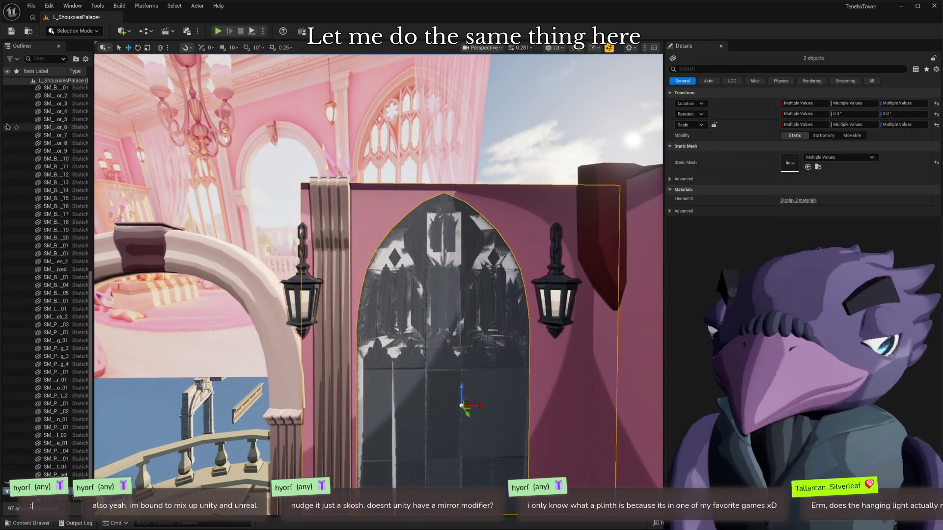
click(74, 30)
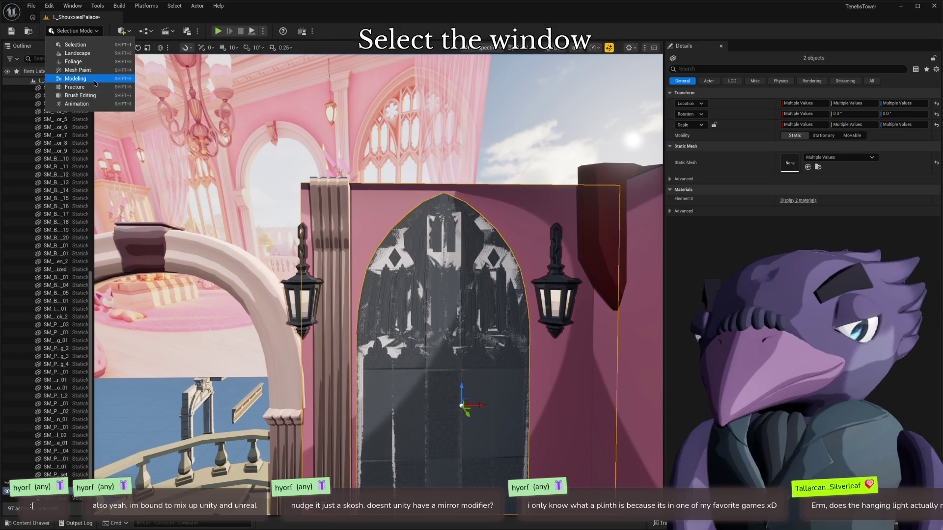
In Modeling Mode, run a Boolean Difference to cut the window cutoff from the wall, creating Boolean2
click(68, 88)
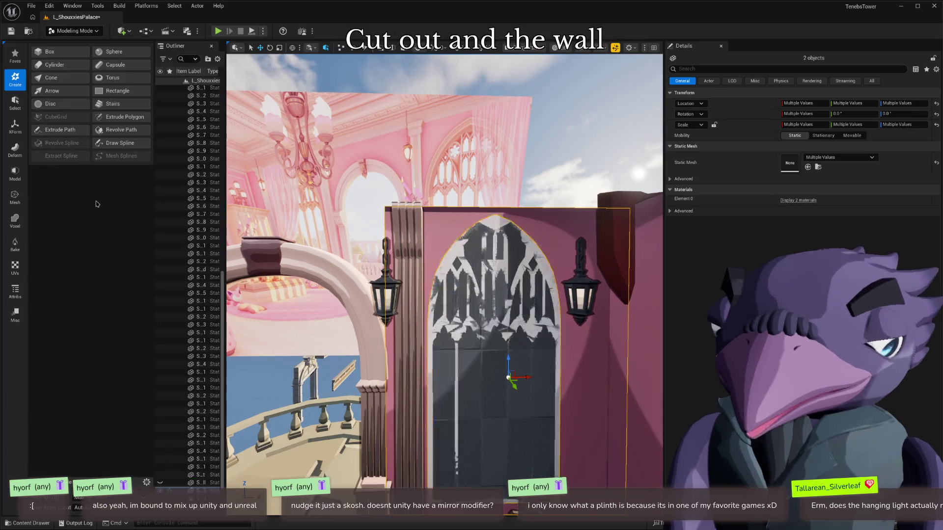
click(9, 224)
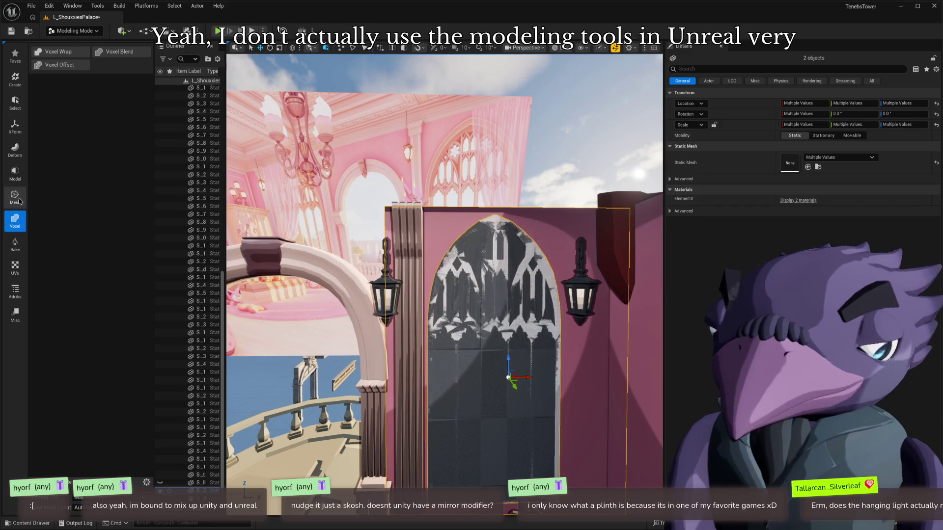
click(14, 268)
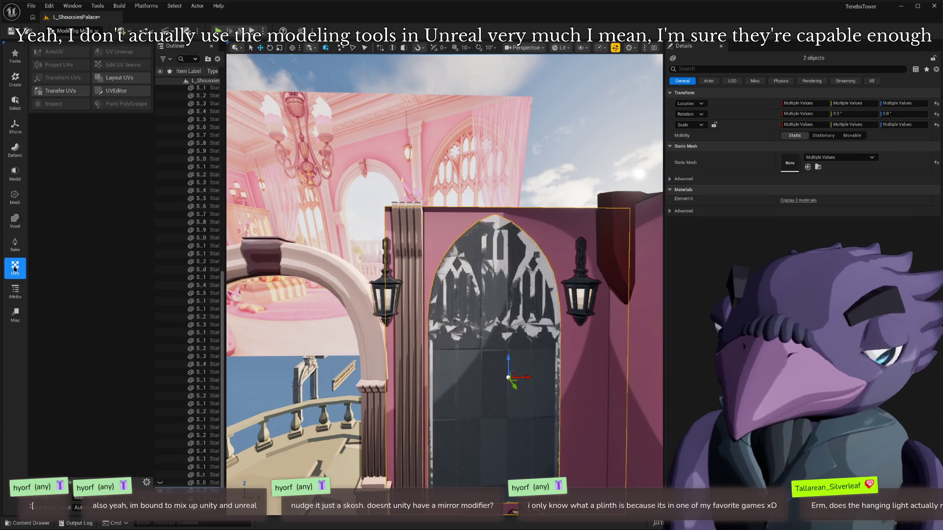
click(15, 197)
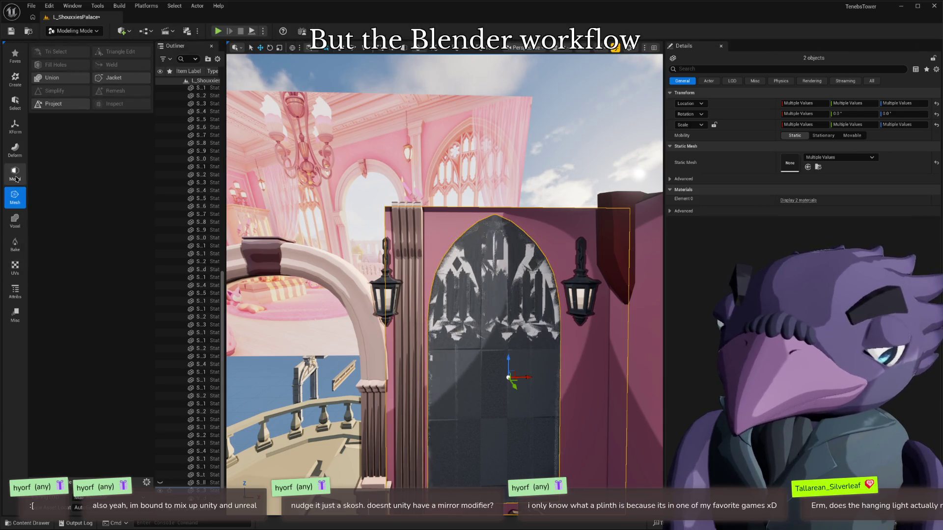
click(16, 176)
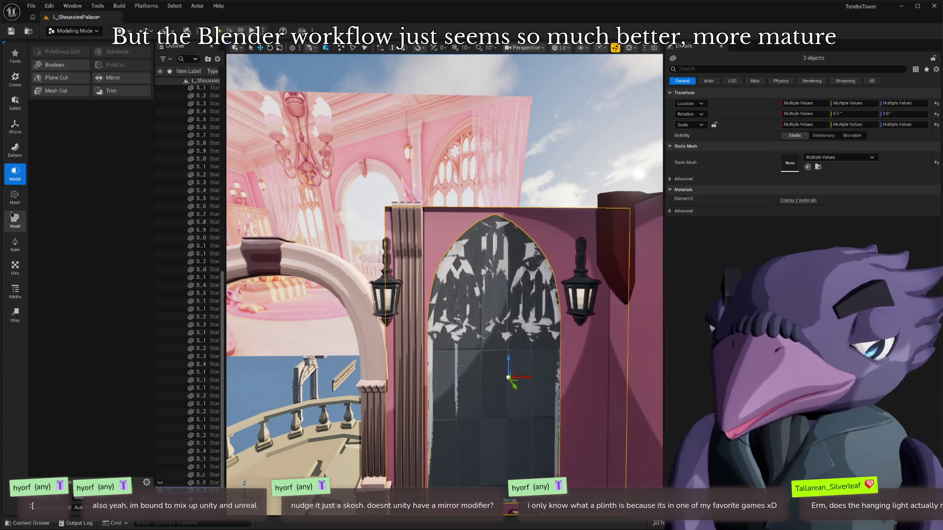
click(55, 64)
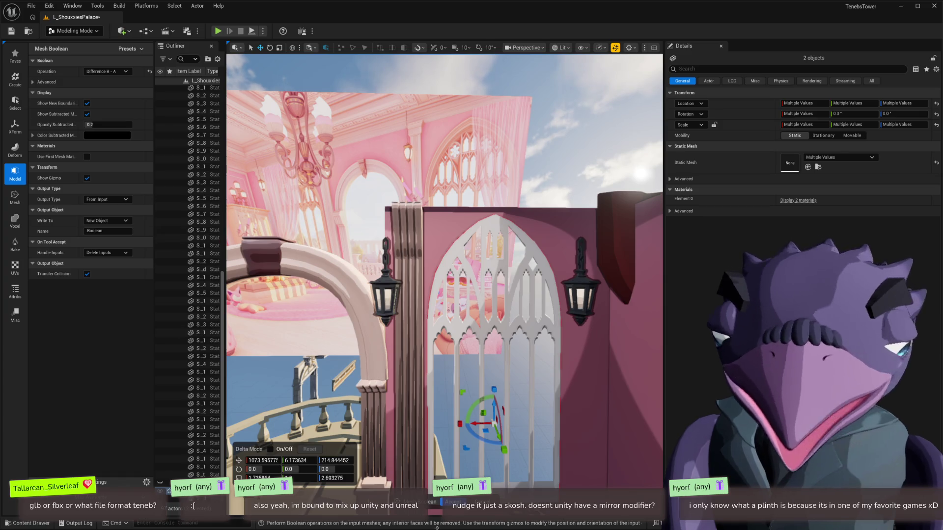
key(Return)
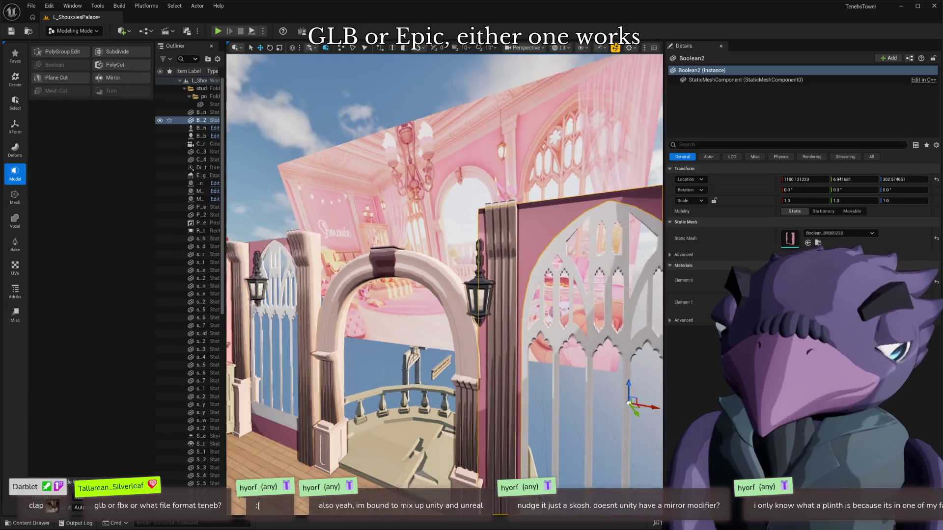
Frame the new Boolean2 wall, save L_ShouxxiesPalace, and open the content browser
key(f)
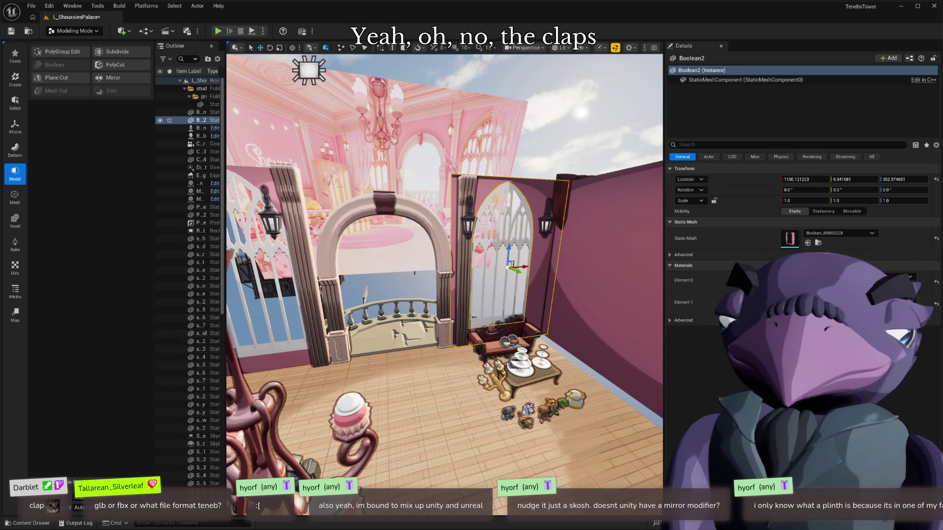
drag(420, 392, 275, 334)
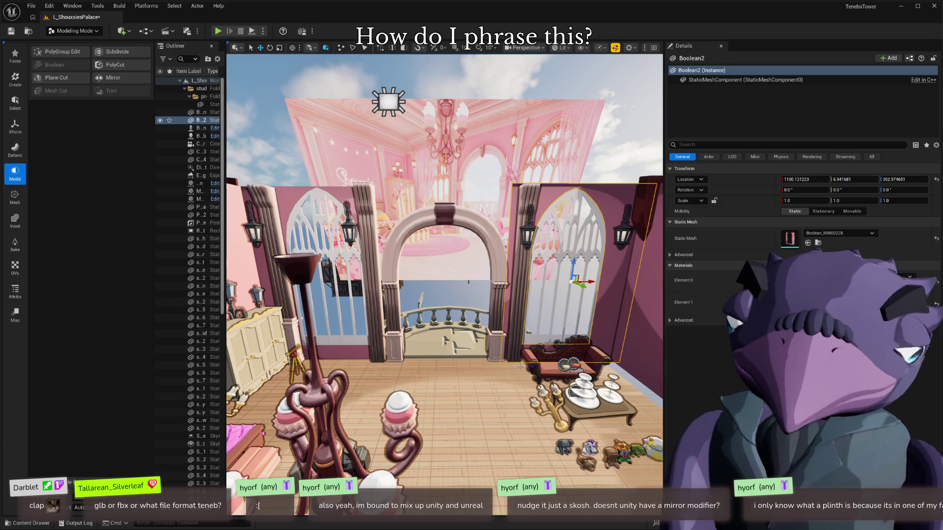
key(ctrl+s)
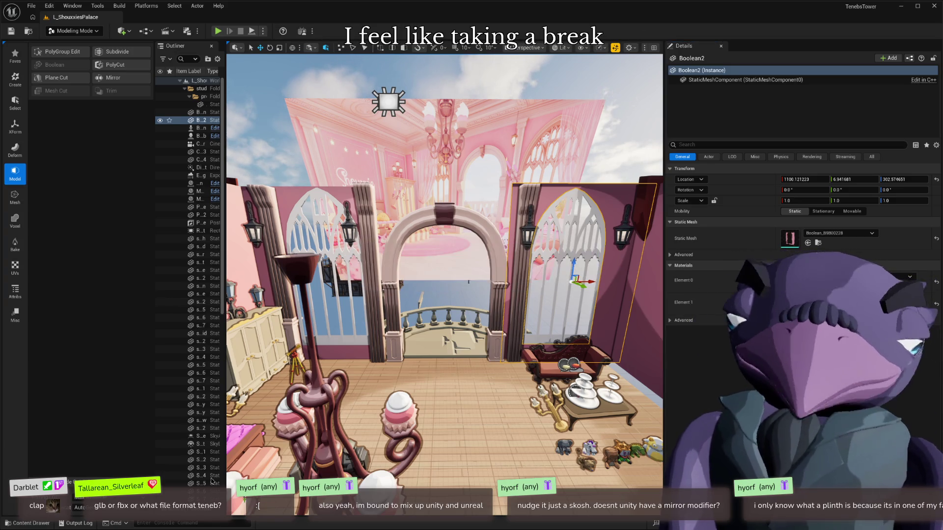
click(6, 523)
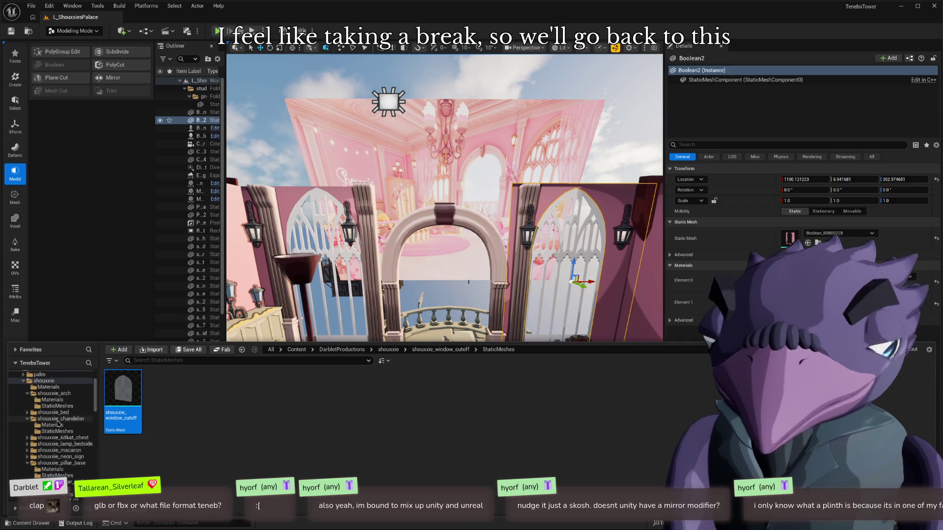
Open L_Study_Optimized from the Maps folder, saving the Boolean mesh when prompted
double_click(56, 420)
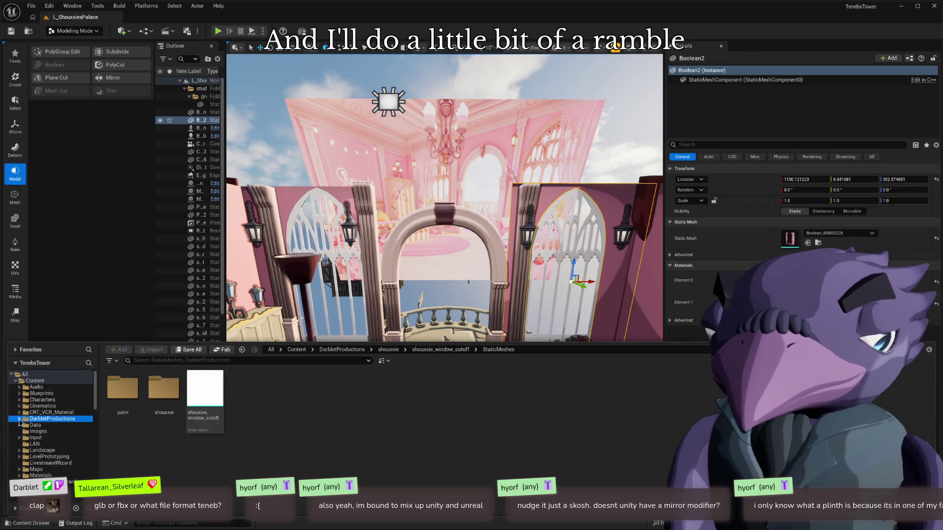
double_click(36, 469)
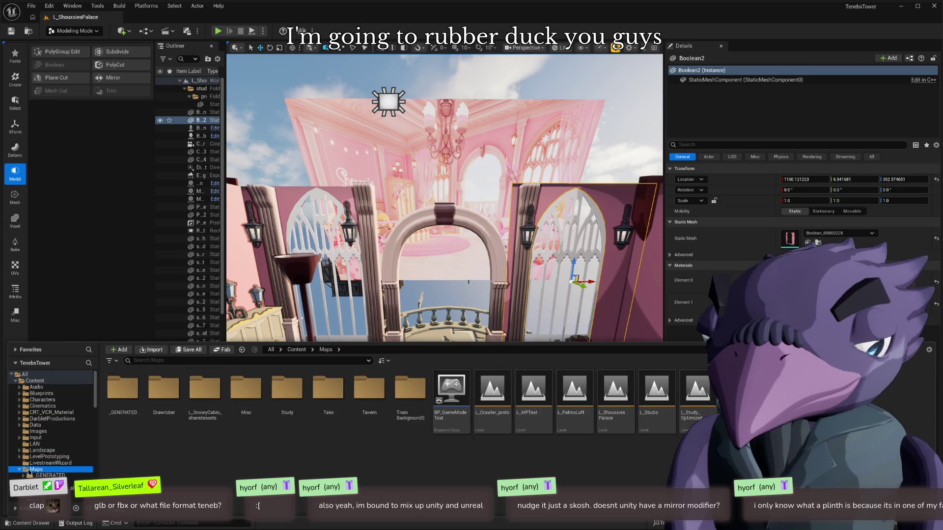
double_click(697, 391)
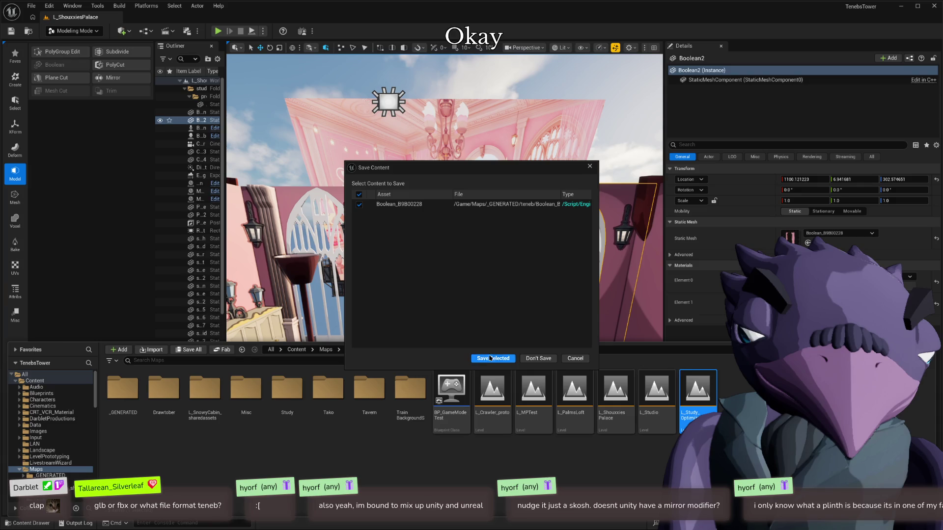
click(490, 359)
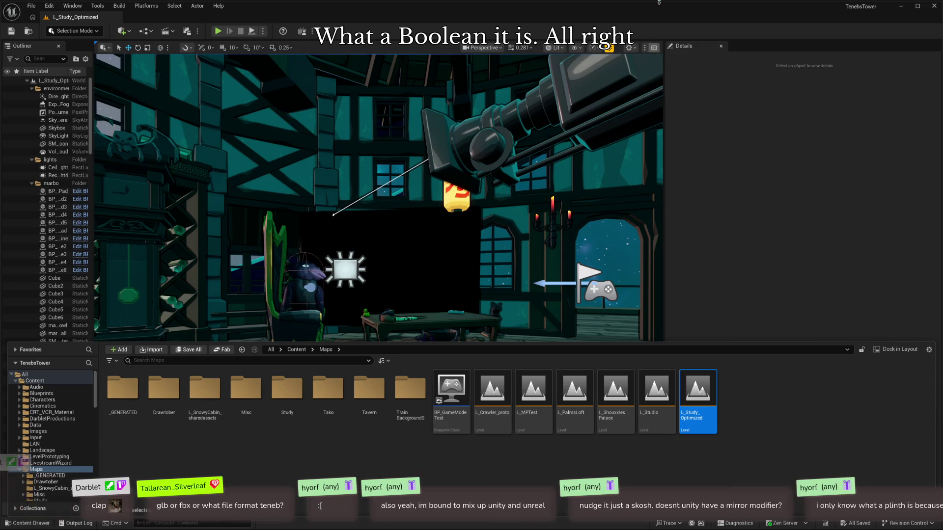
key(alt+Tab)
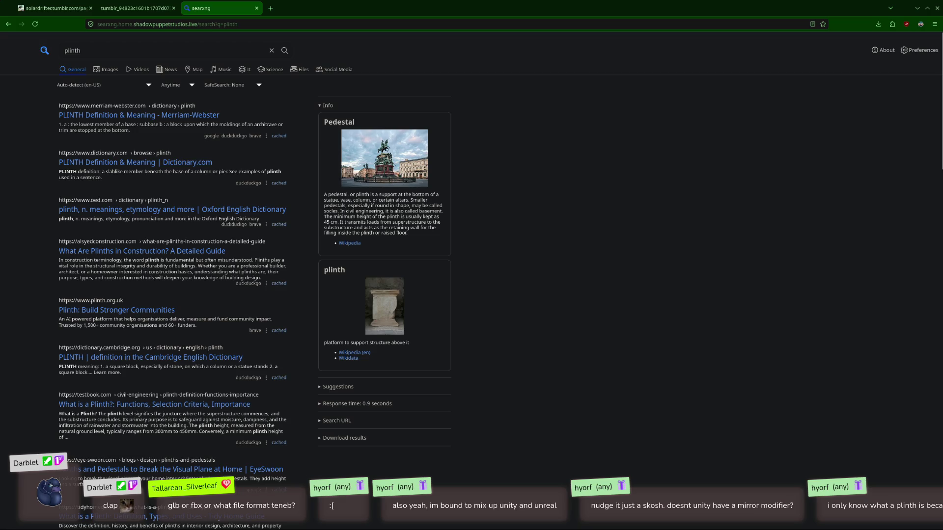
Return from the SearXNG 'plinth' results to the Unreal editor
key(alt+Tab)
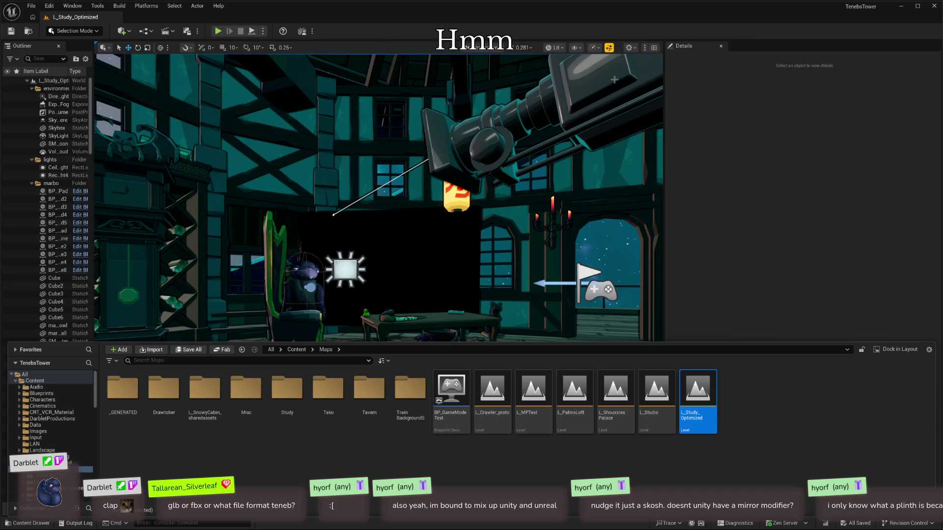
Select BP_Cameraman and toggle its Pipe Wire Sender's Output Alpha off and back on
click(491, 143)
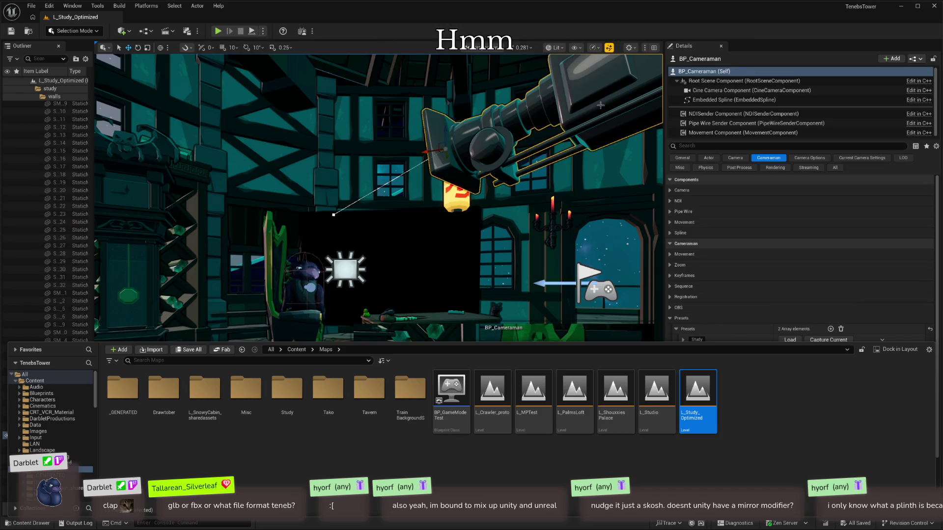
click(723, 128)
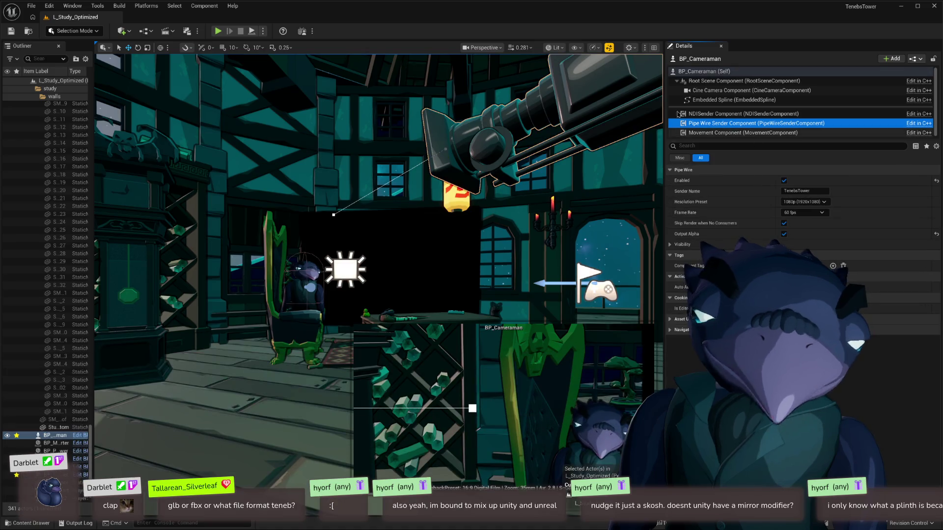
click(785, 181)
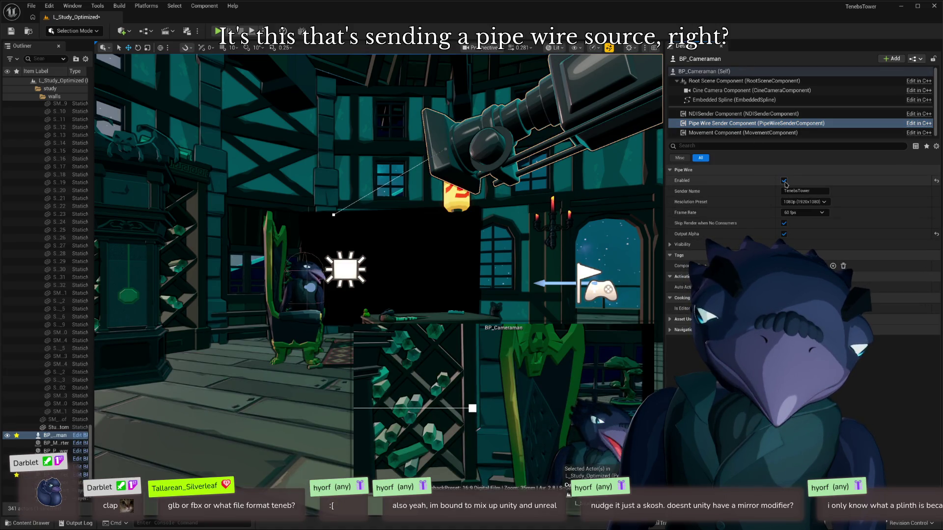
click(784, 235)
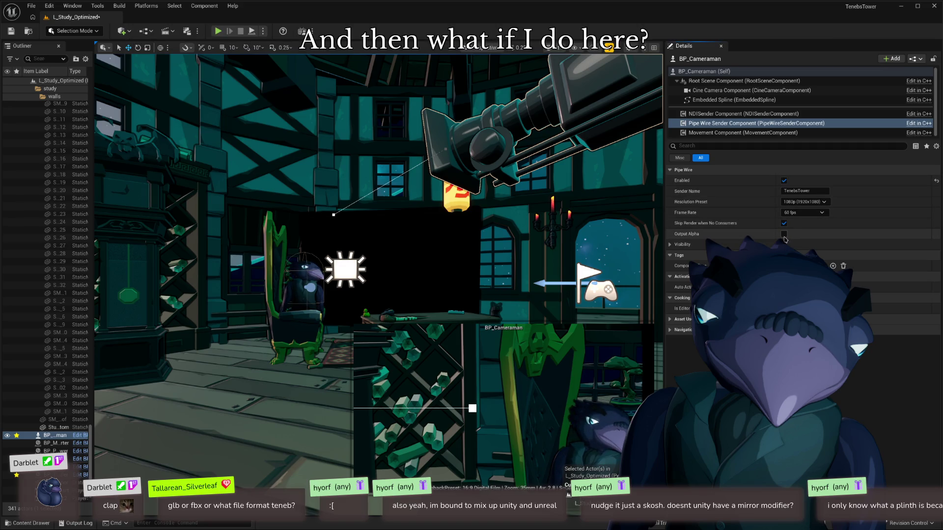
click(784, 236)
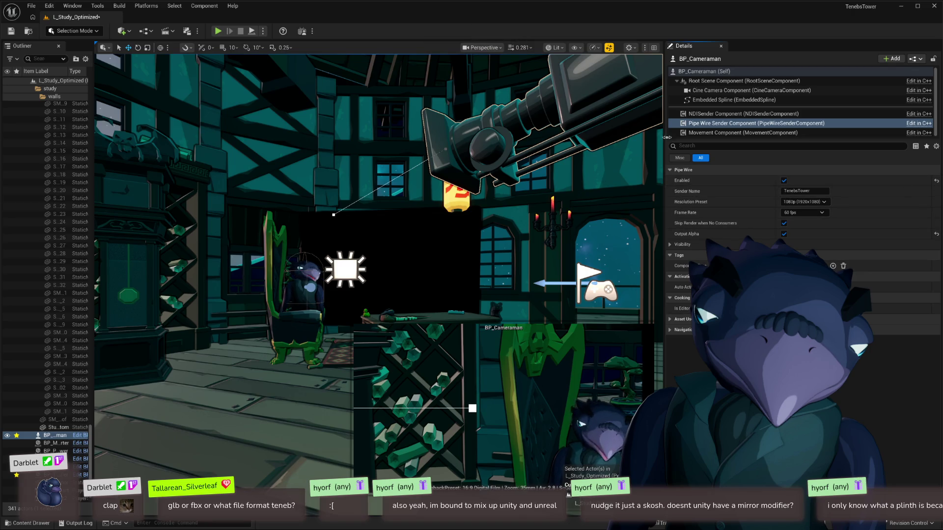
Reselect the Pipe Wire Sender, frame BP_Cameraman, and start play-in-editor with Alt+P
drag(340, 251, 340, 250)
drag(465, 199, 465, 199)
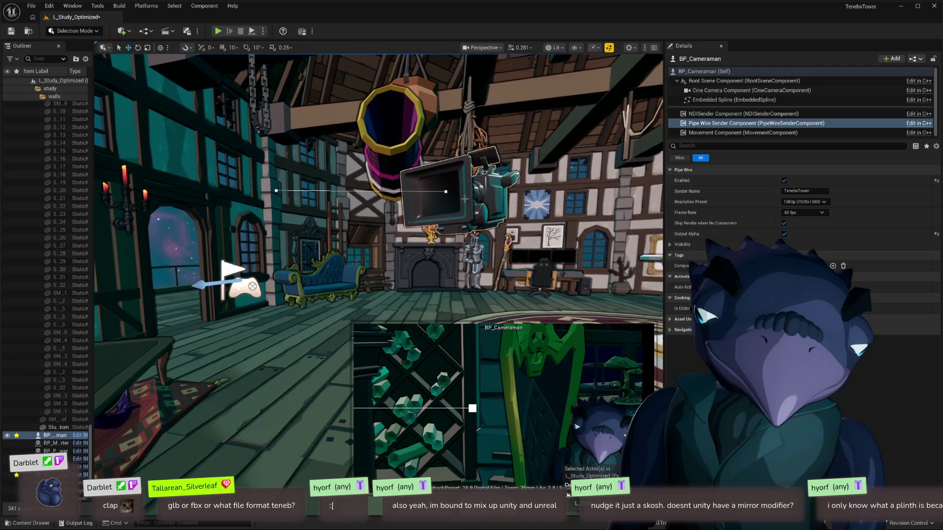
click(464, 199)
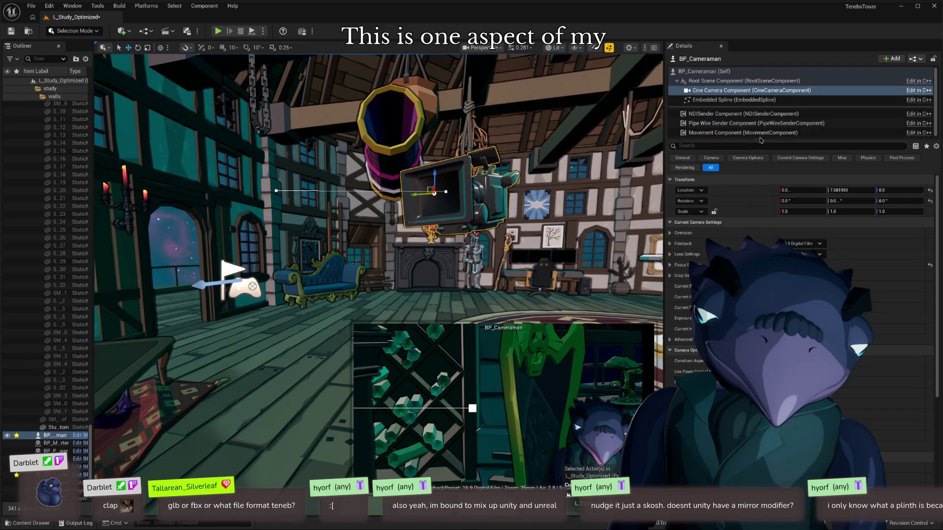
click(757, 123)
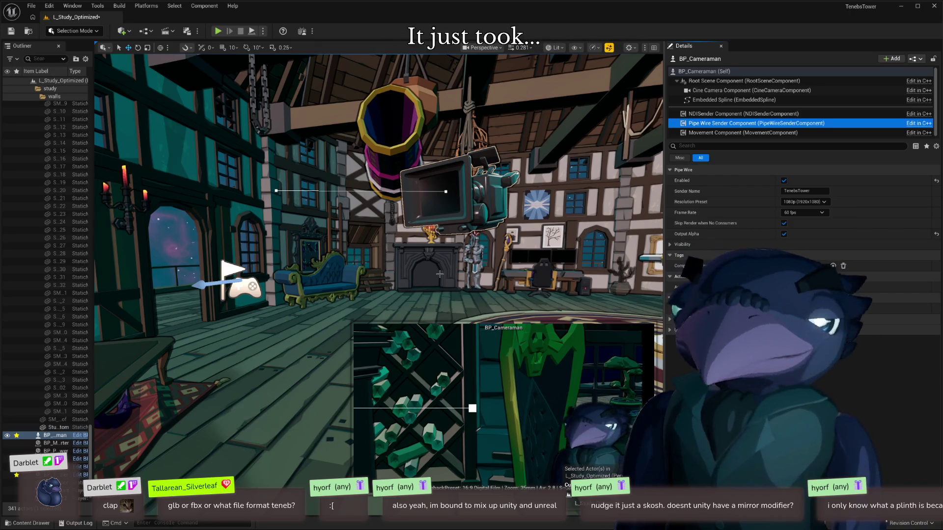
key(f)
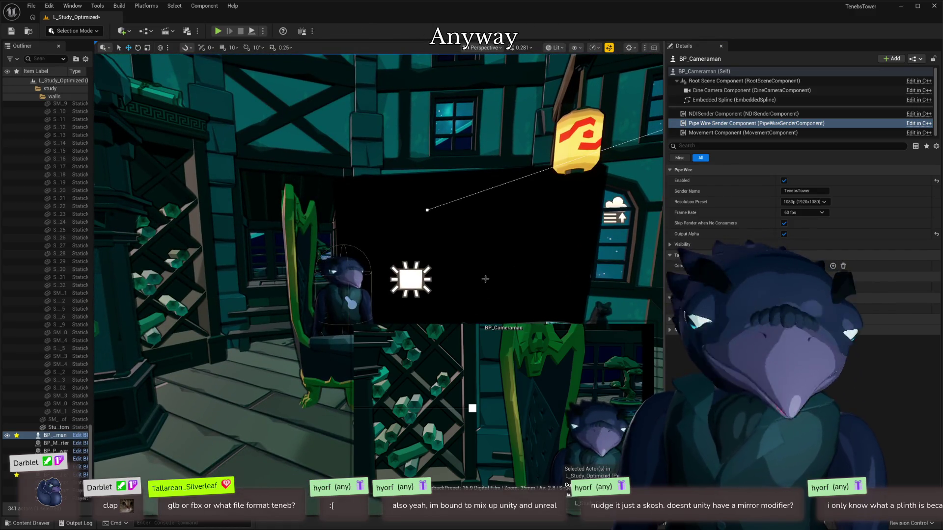
mouse_move(492, 267)
mouse_down()
mouse_move(477, 265)
mouse_move(533, 266)
mouse_up()
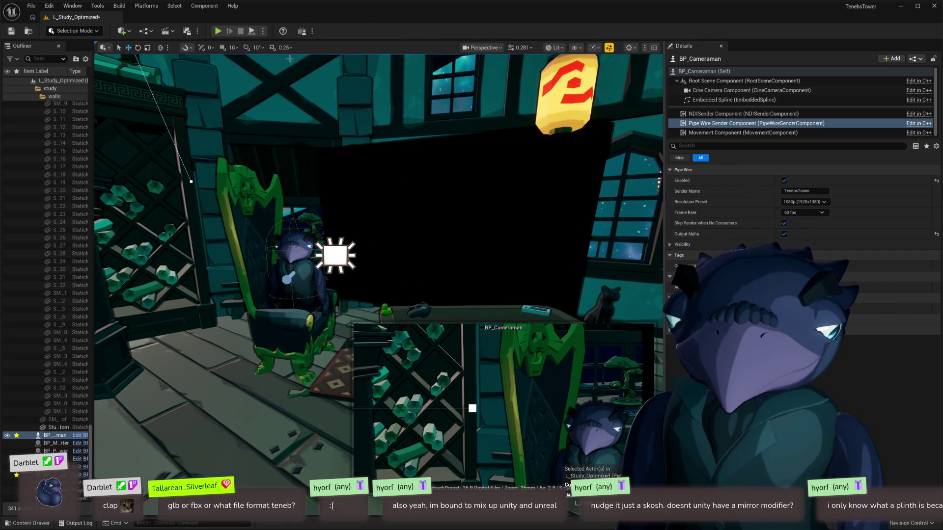
key(alt+p)
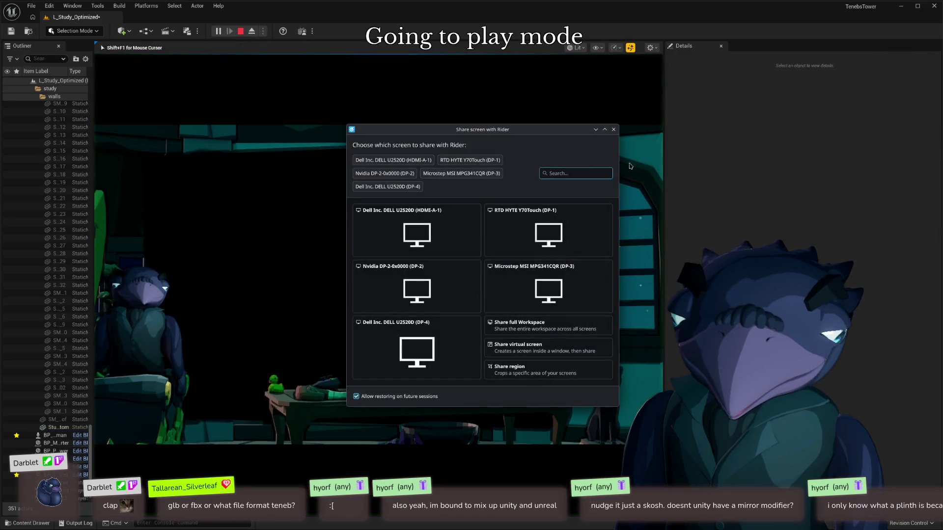
Close the Rider share prompt, toggle F8 eject/possess, frame BP_man's chair, and collapse the study folder
click(614, 129)
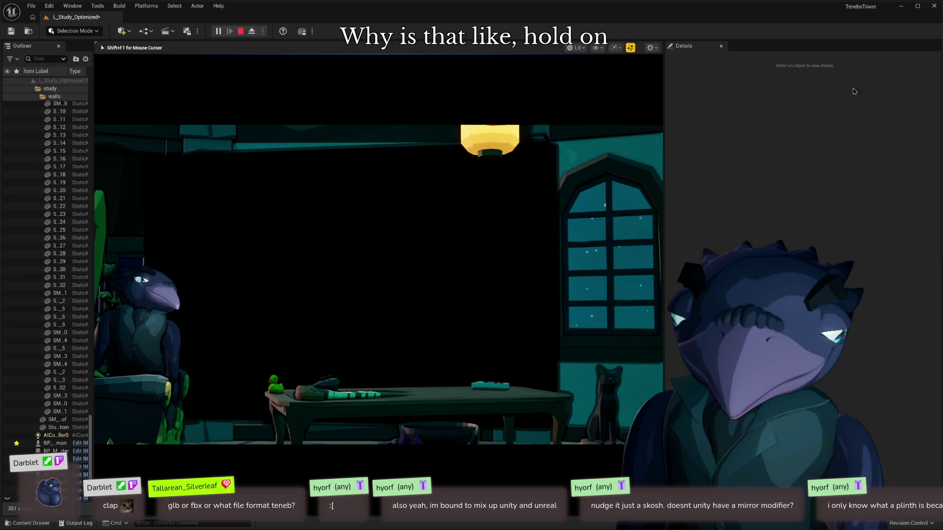
key(F8)
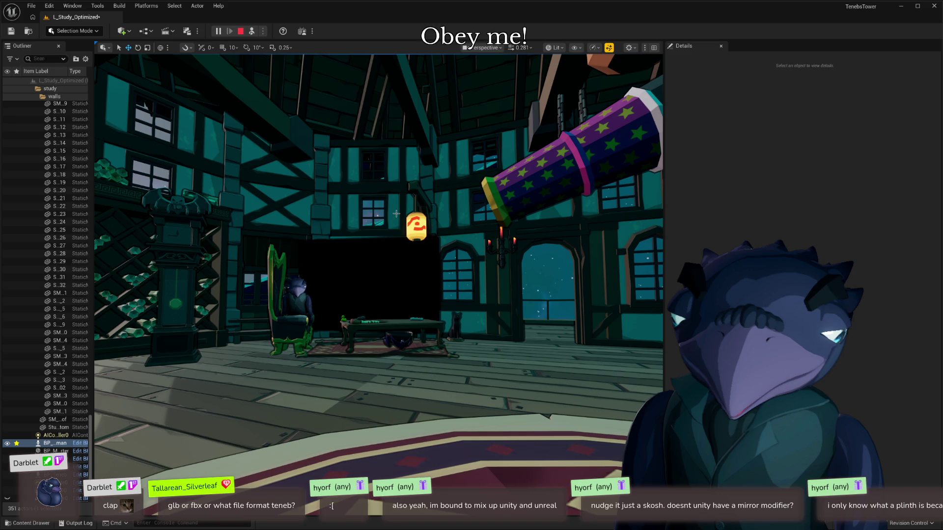
key(F8)
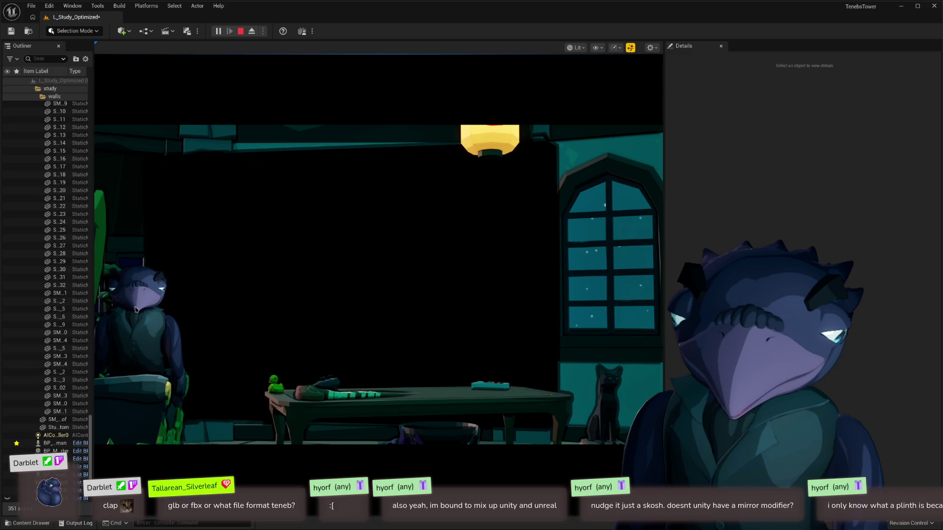
key(F8)
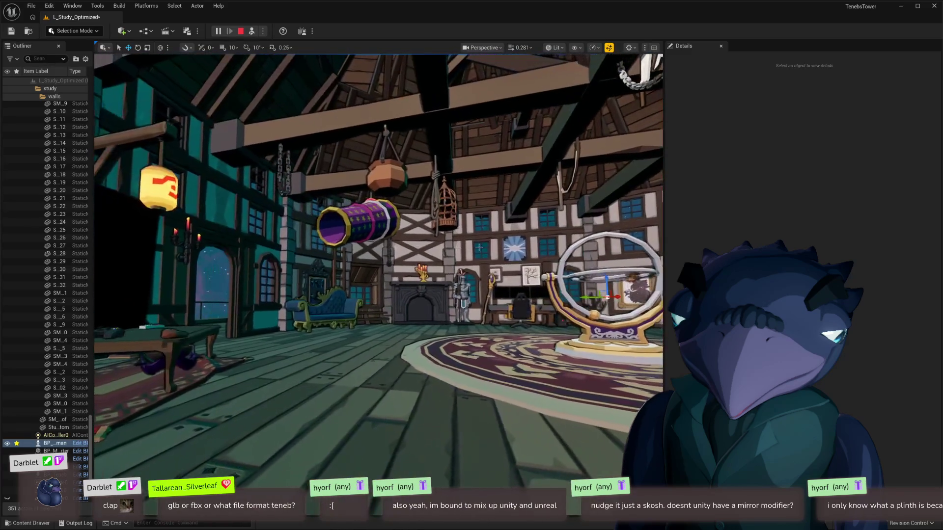
key(f)
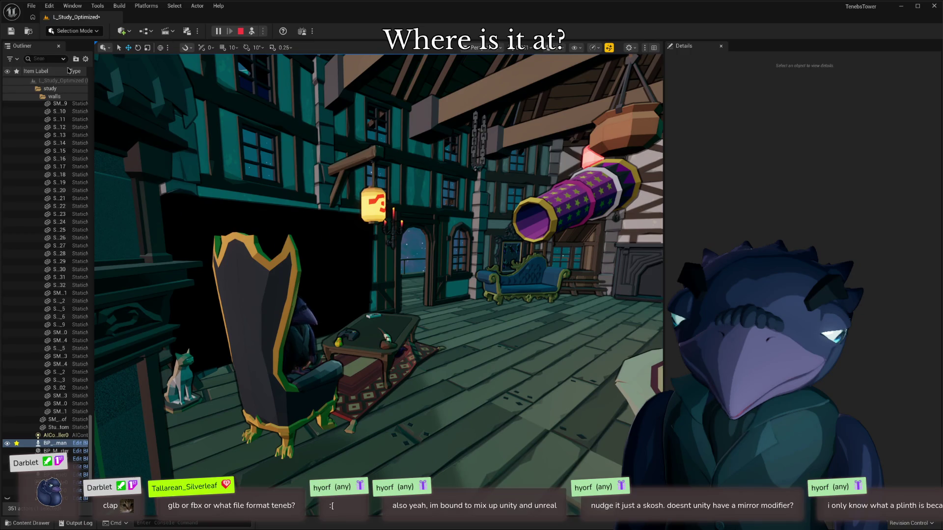
click(49, 88)
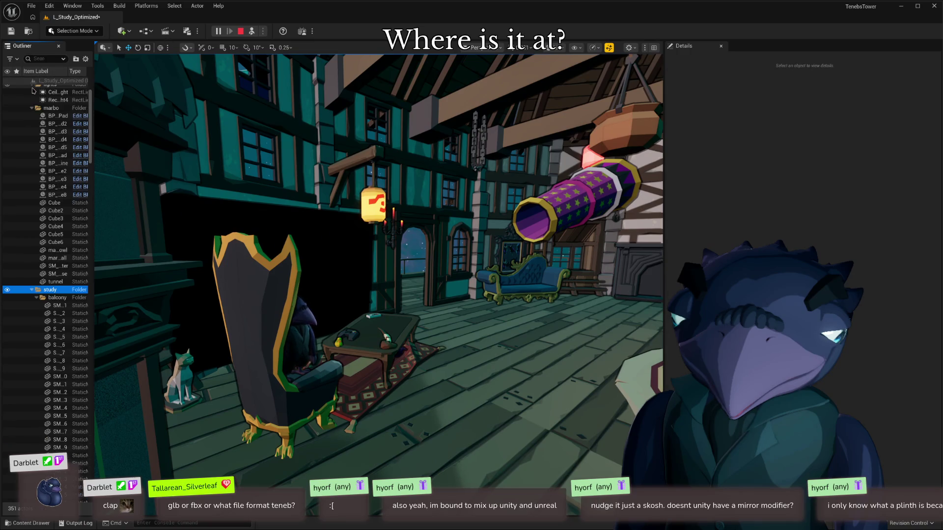
click(31, 290)
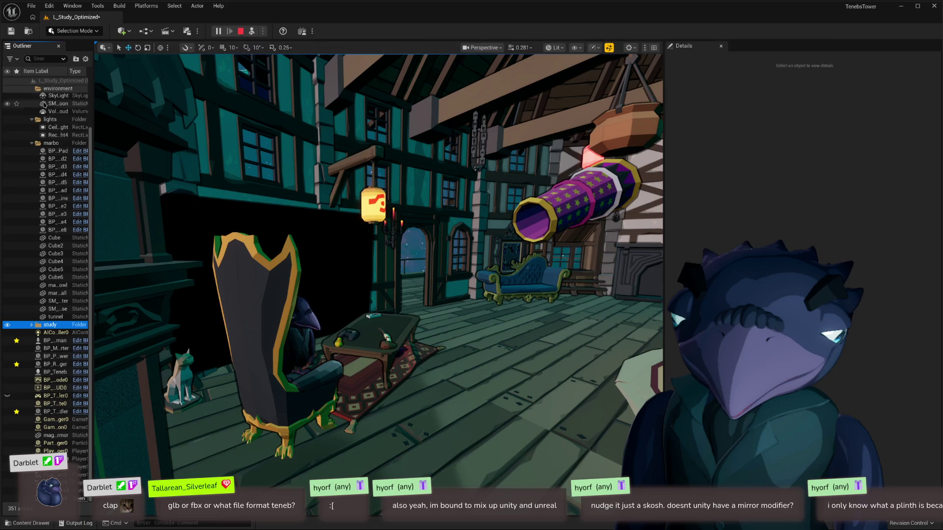